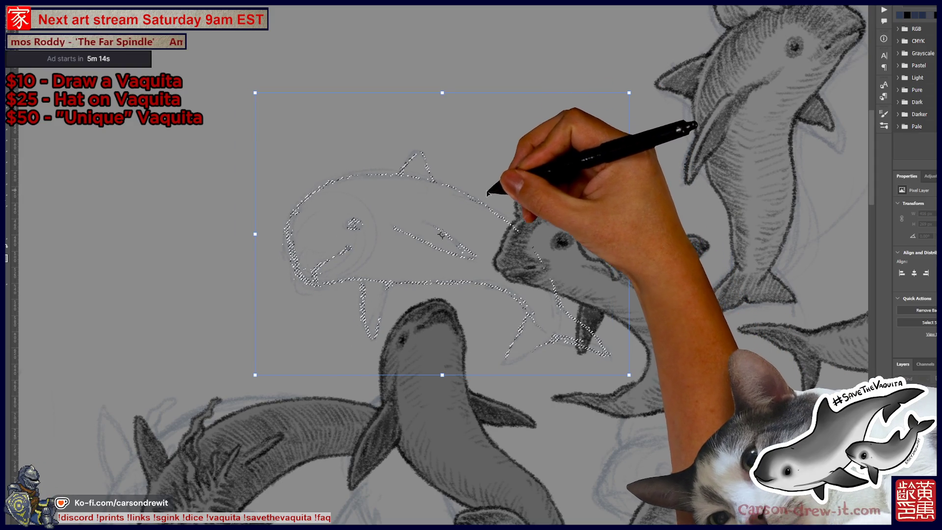
# Step: Fit the Free Transform box to the new vaquita sketch, commit it, and deselect
pyautogui.hotkey('ctrl', 't')
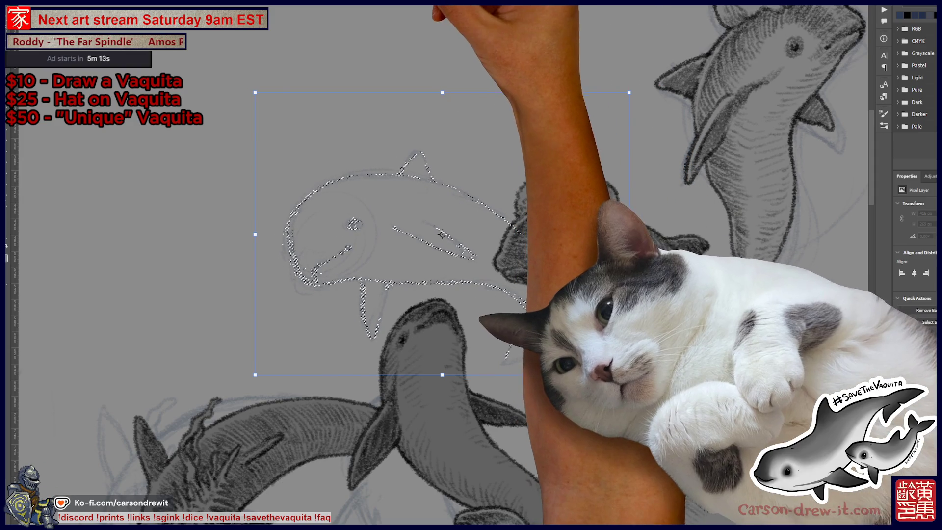
pyautogui.press('Return')
pyautogui.hotkey('ctrl', 'd')
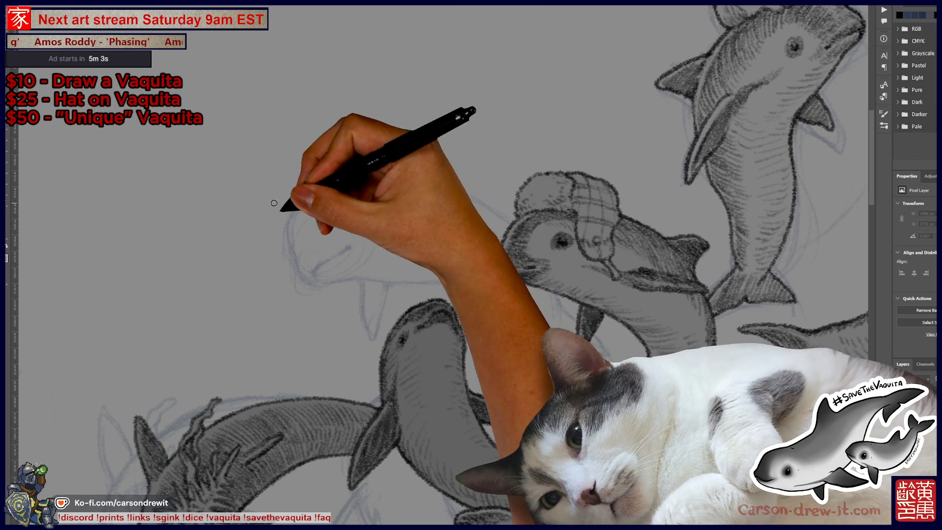
# Step: Pencil a dark outline over the sketch's head, back and dorsal fin, redoing misplaced strokes
pyautogui.moveTo(303, 279); pyautogui.dragTo(296, 261)
pyautogui.hotkey('ctrl', 'z')
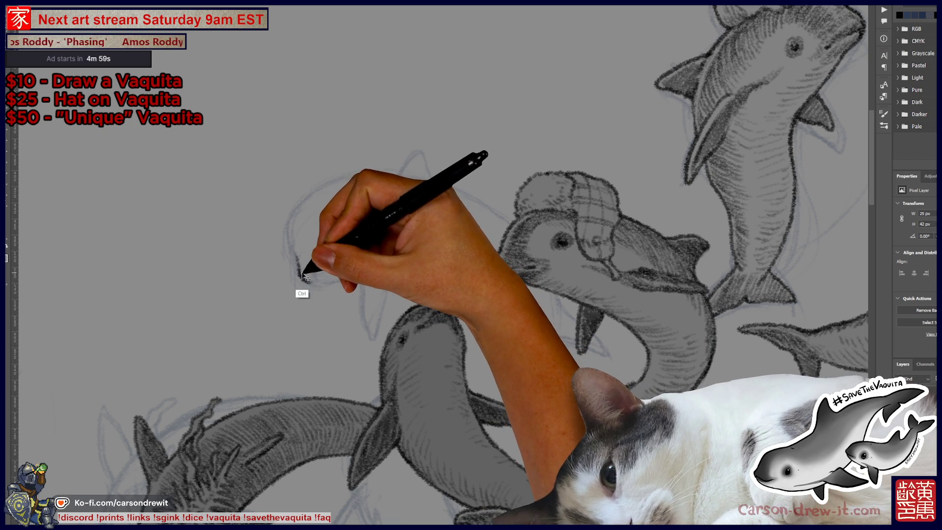
pyautogui.moveTo(295, 260)
pyautogui.mouseDown()
pyautogui.moveTo(301, 269)
pyautogui.moveTo(293, 236)
pyautogui.moveTo(305, 214)
pyautogui.moveTo(349, 185)
pyautogui.mouseUp()
pyautogui.hotkey('ctrl', 'z')
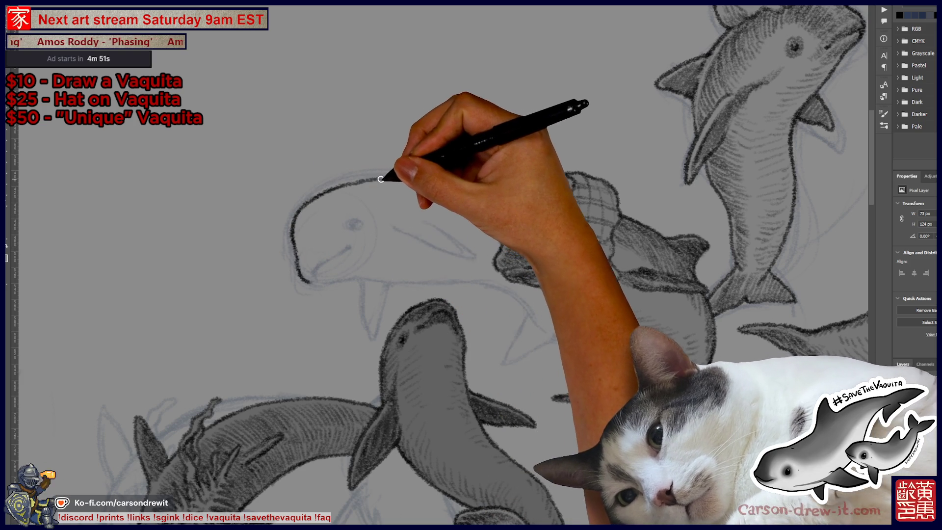
pyautogui.moveTo(303, 205); pyautogui.dragTo(416, 168)
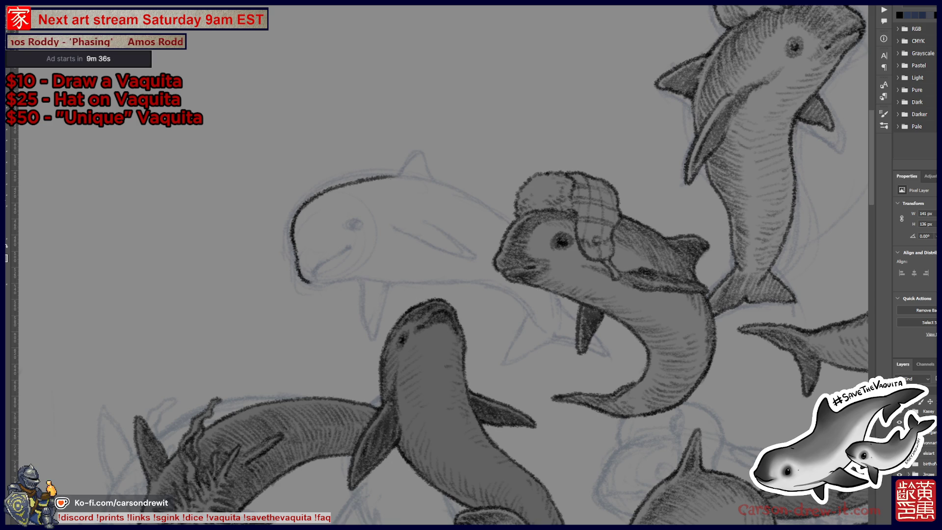
pyautogui.moveTo(366, 181)
pyautogui.mouseDown()
pyautogui.moveTo(431, 180)
pyautogui.moveTo(391, 178)
pyautogui.moveTo(427, 159)
pyautogui.moveTo(430, 176)
pyautogui.moveTo(417, 181)
pyautogui.moveTo(494, 206)
pyautogui.moveTo(511, 224)
pyautogui.moveTo(505, 202)
pyautogui.moveTo(525, 196)
pyautogui.moveTo(520, 215)
pyautogui.moveTo(542, 267)
pyautogui.moveTo(571, 277)
pyautogui.moveTo(569, 294)
pyautogui.moveTo(603, 230)
pyautogui.mouseUp()
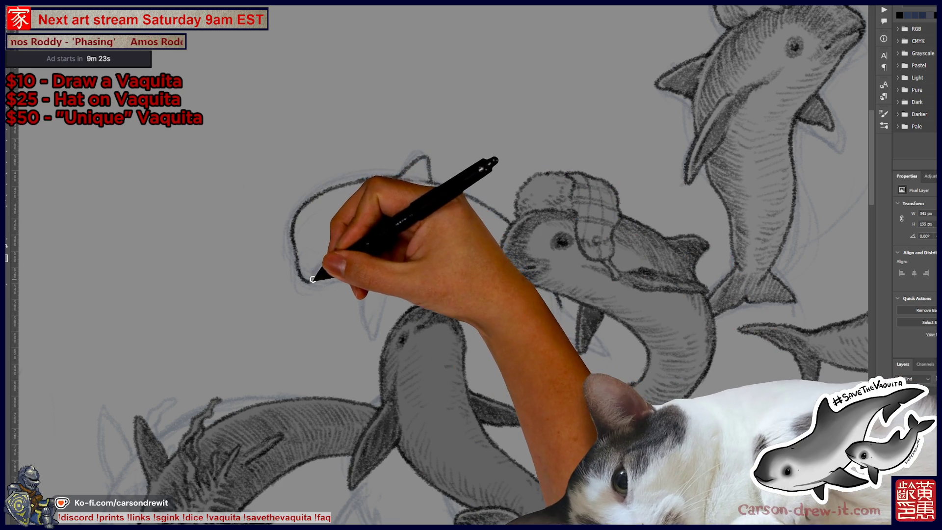
# Step: Pencil the mouth line to the snout, hatch the head shading, and add a stroke back from the mouth
pyautogui.moveTo(317, 269); pyautogui.dragTo(347, 245)
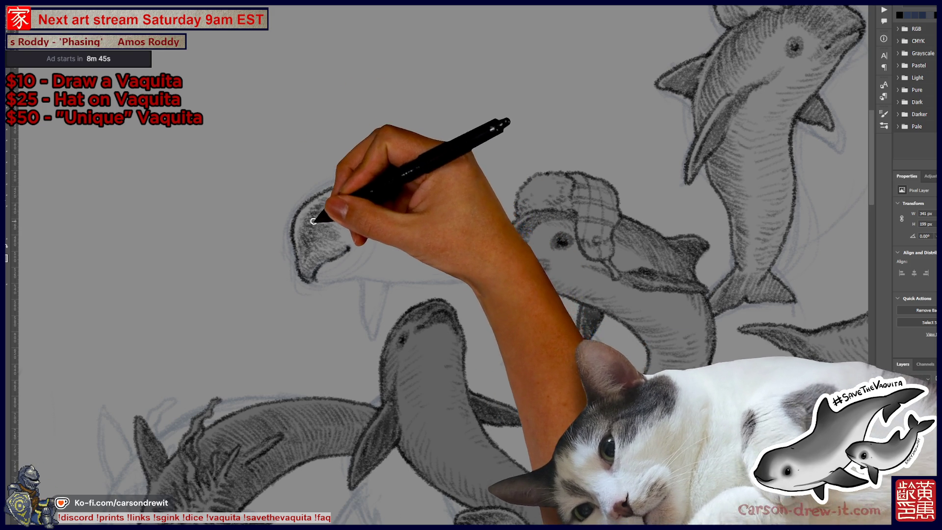
pyautogui.moveTo(313, 221); pyautogui.dragTo(341, 209)
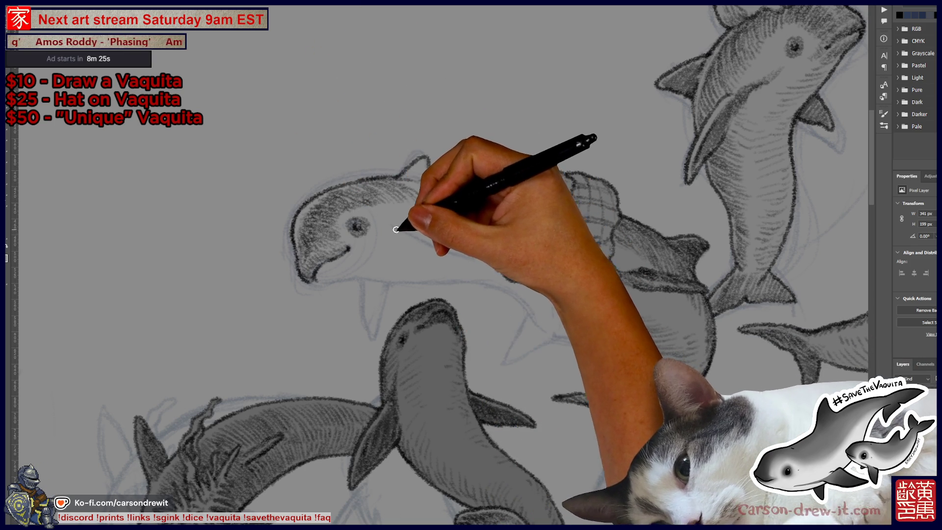
pyautogui.moveTo(407, 235); pyautogui.dragTo(467, 248)
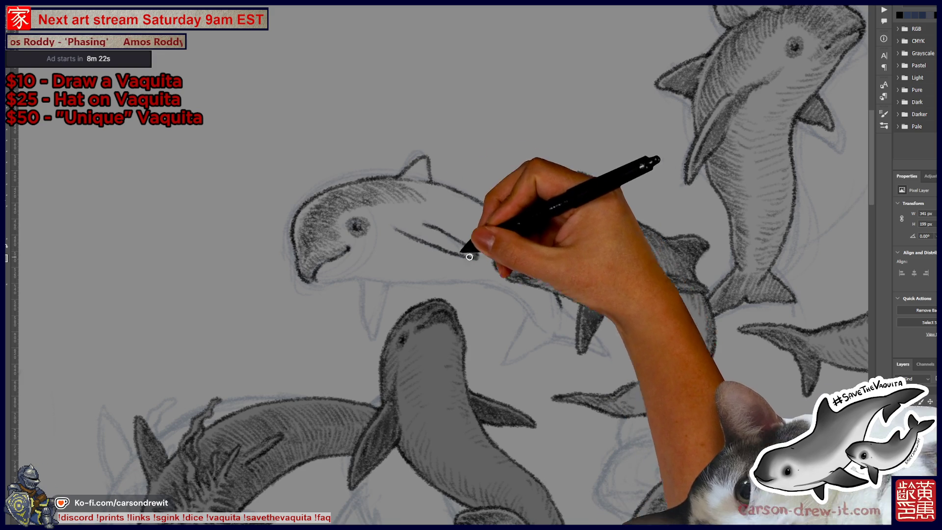
# Step: Shade around the mouth and jaw, outline the body, and pencil the lower fin
pyautogui.moveTo(343, 267)
pyautogui.mouseDown()
pyautogui.moveTo(339, 281)
pyautogui.moveTo(387, 265)
pyautogui.moveTo(371, 277)
pyautogui.moveTo(431, 273)
pyautogui.moveTo(517, 287)
pyautogui.moveTo(558, 337)
pyautogui.mouseUp()
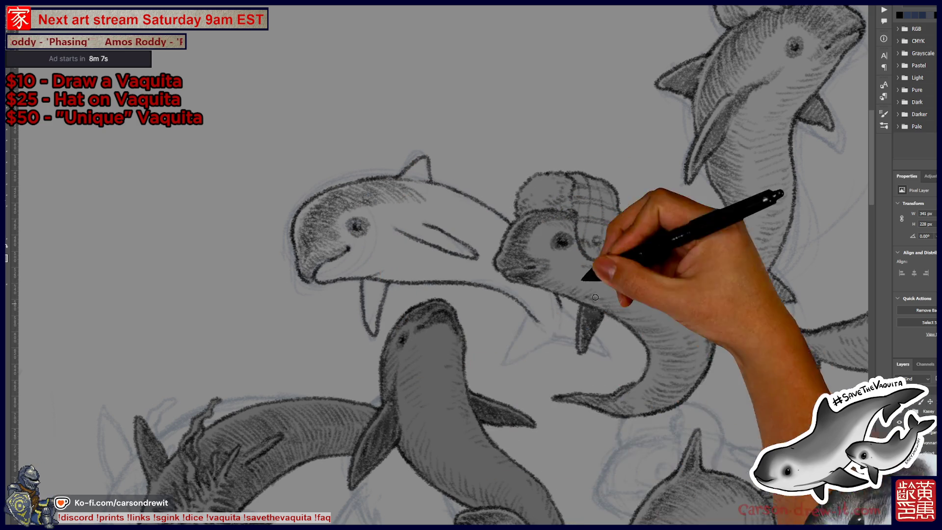
pyautogui.moveTo(584, 267)
pyautogui.mouseDown()
pyautogui.moveTo(591, 274)
pyautogui.moveTo(567, 315)
pyautogui.moveTo(618, 345)
pyautogui.moveTo(563, 343)
pyautogui.mouseUp()
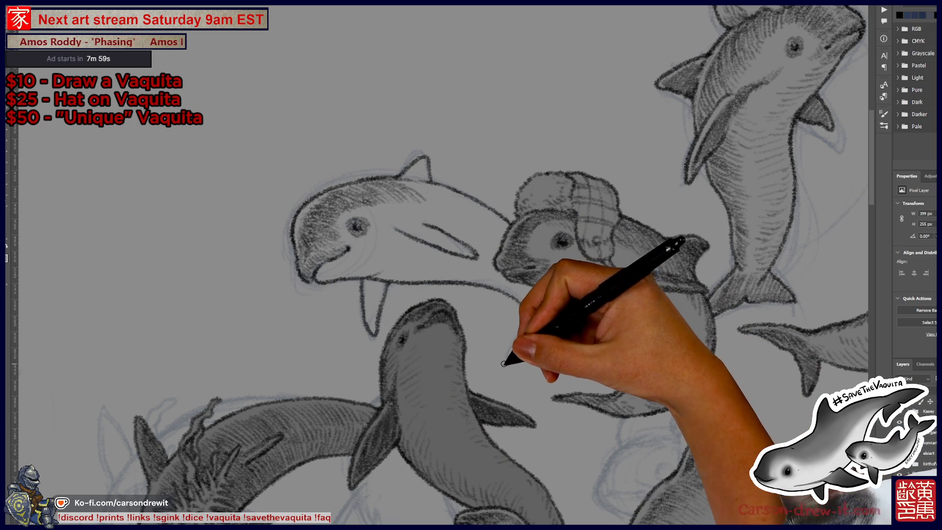
pyautogui.moveTo(550, 336); pyautogui.dragTo(505, 361)
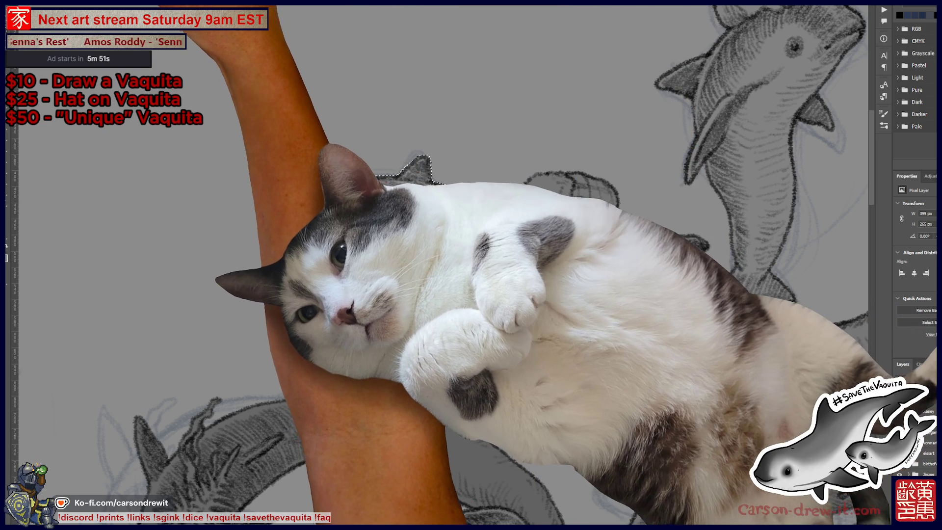
# Step: Contract the vaquita selection by 2 pixels, then deselect it
pyautogui.rightClick(84, 6)
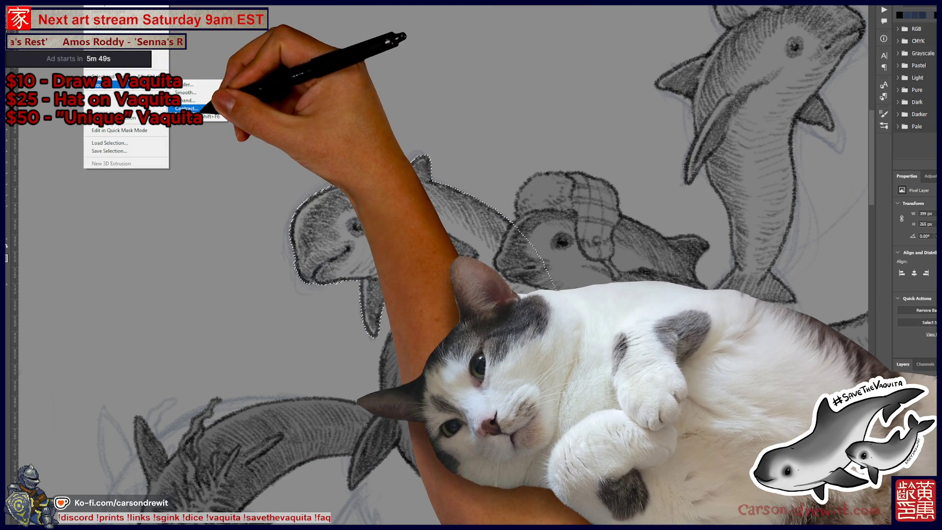
pyautogui.click(186, 108)
pyautogui.click(568, 143)
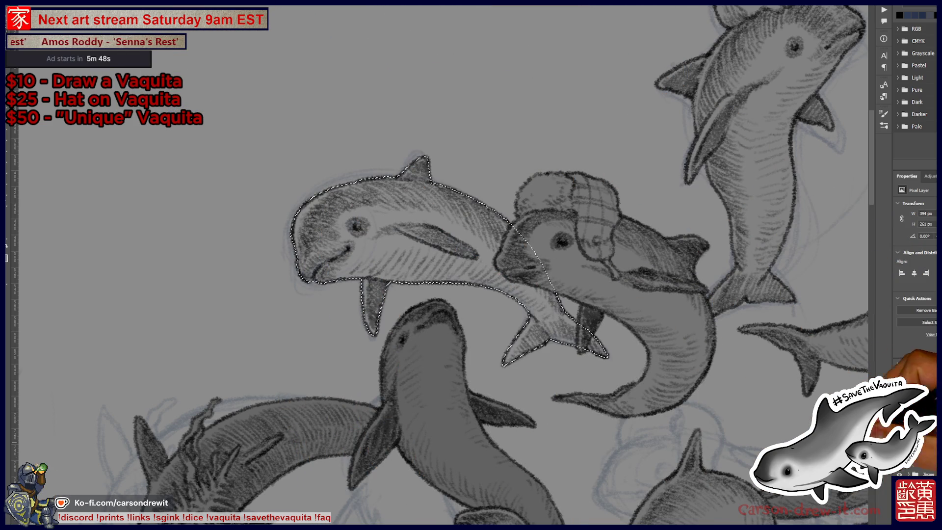
pyautogui.scroll(-1, 914, 468)
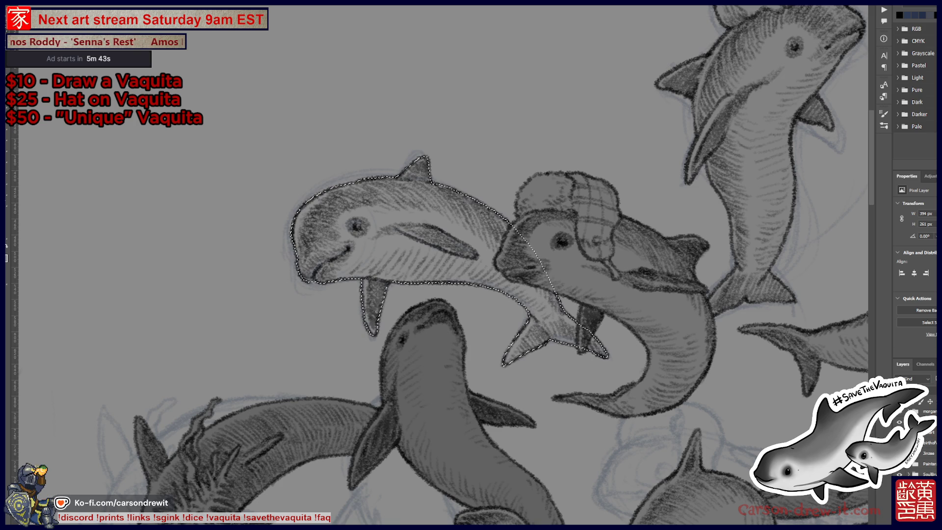
pyautogui.hotkey('ctrl', 'd')
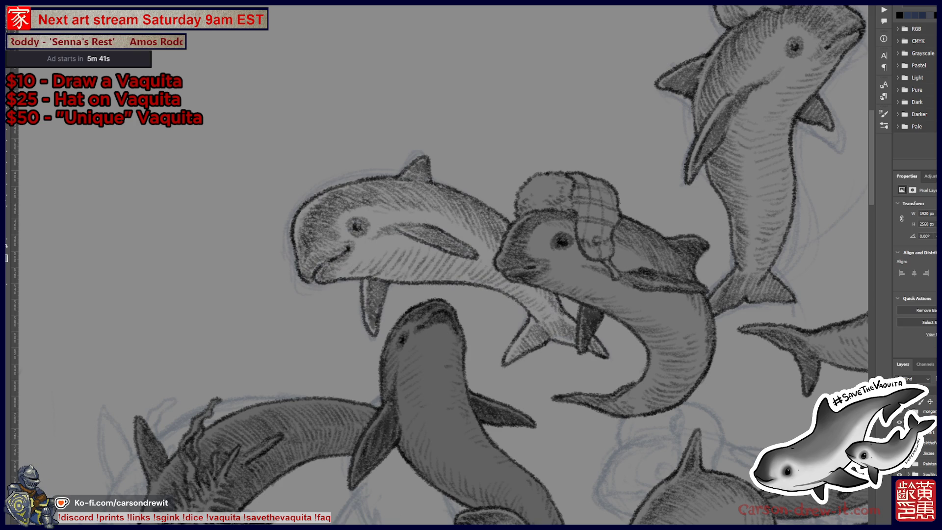
# Step: Lower the layer's Lightness slightly with Hue/Saturation and zoom out
pyautogui.hotkey('ctrl', 'u')
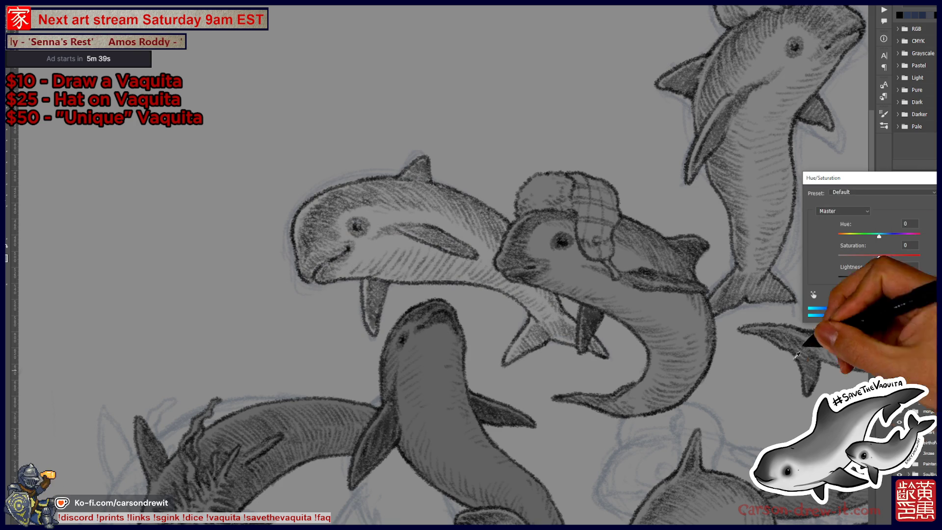
pyautogui.moveTo(878, 278); pyautogui.dragTo(871, 282)
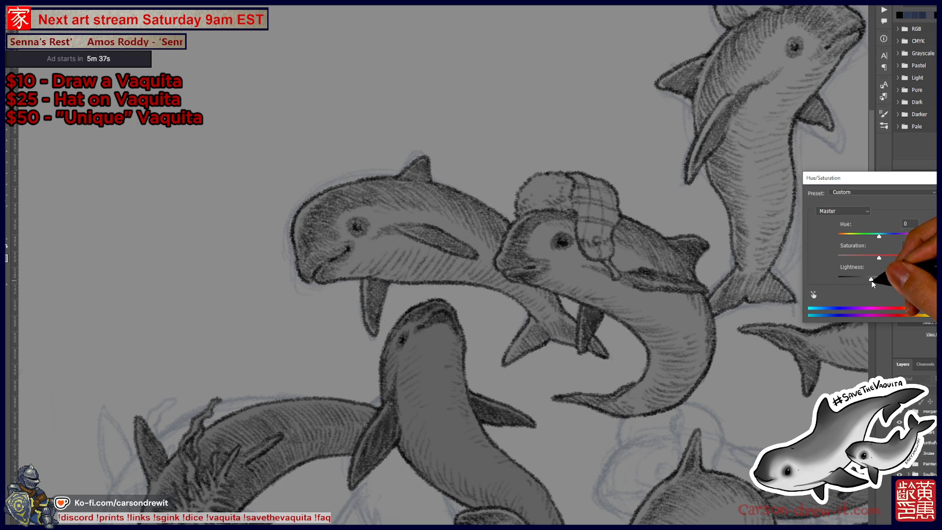
pyautogui.press('Return')
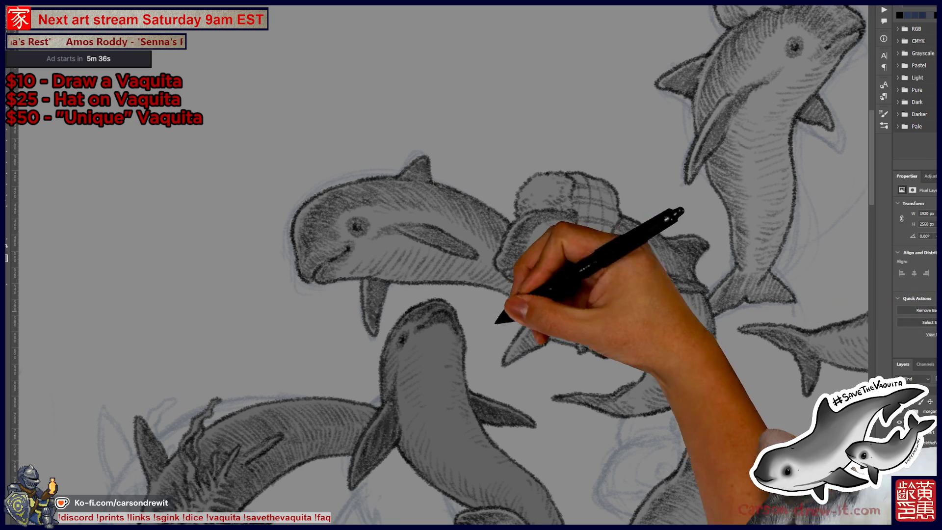
pyautogui.hotkey('ctrl', '-')
pyautogui.hotkey('ctrl', '-')
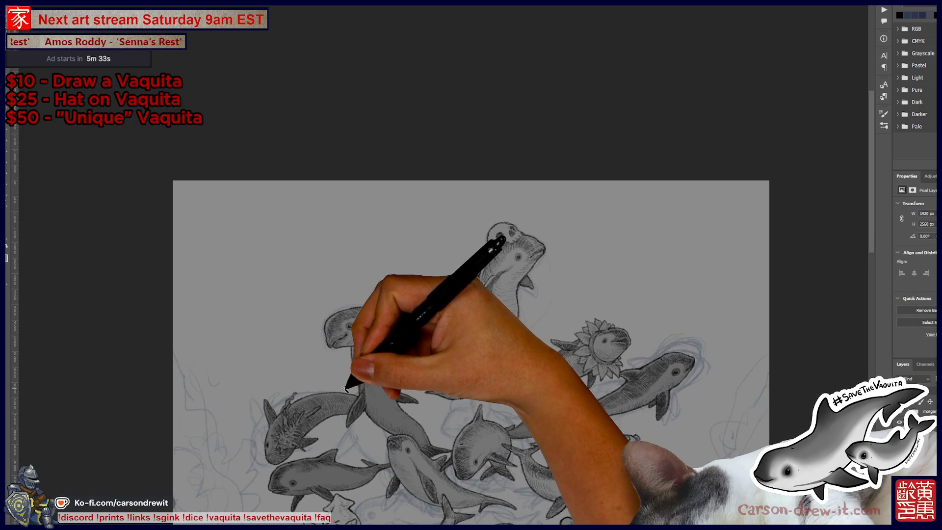
# Step: Pan and zoom out to frame the whole vaquita cluster, then select another layer
pyautogui.moveTo(410, 337)
pyautogui.mouseDown()
pyautogui.moveTo(431, 199)
pyautogui.moveTo(426, 172)
pyautogui.mouseUp()
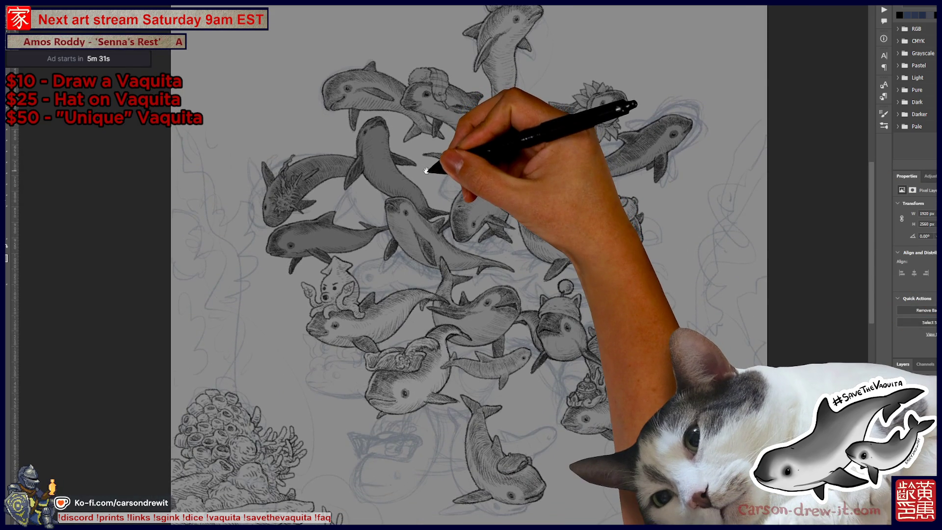
pyautogui.hotkey('ctrl', '-')
pyautogui.moveTo(573, 273); pyautogui.dragTo(573, 288)
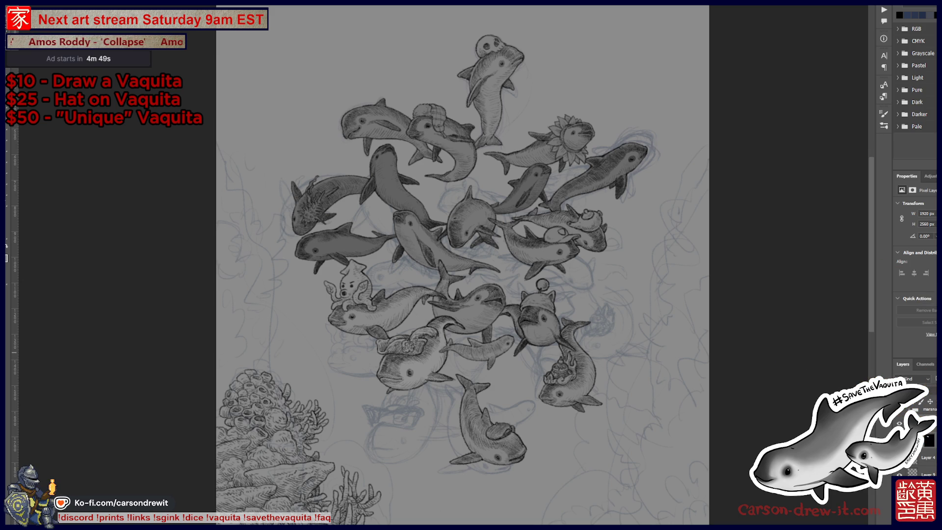
pyautogui.click(931, 444)
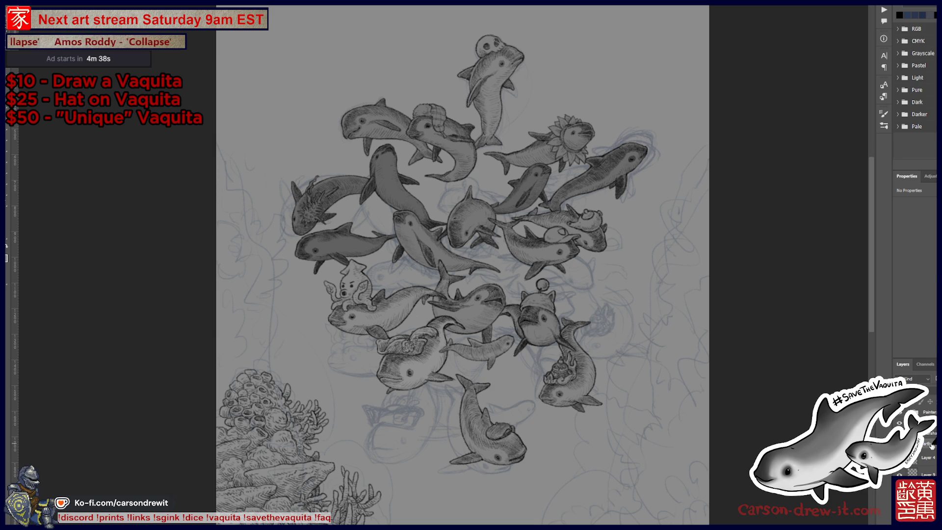
# Step: Turn off the blue sketch layers and pan around to check the vaquitas and reef
pyautogui.click(900, 434)
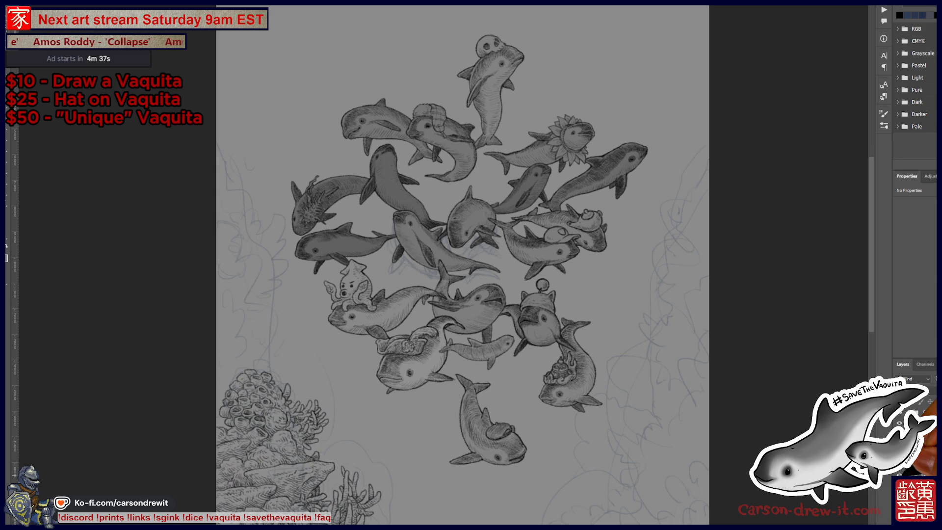
pyautogui.click(900, 434)
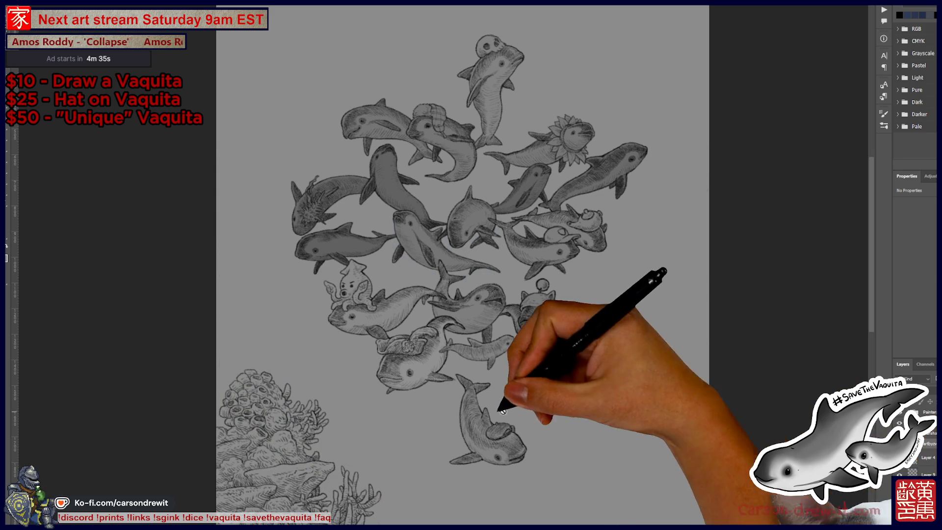
pyautogui.moveTo(503, 411); pyautogui.dragTo(479, 251)
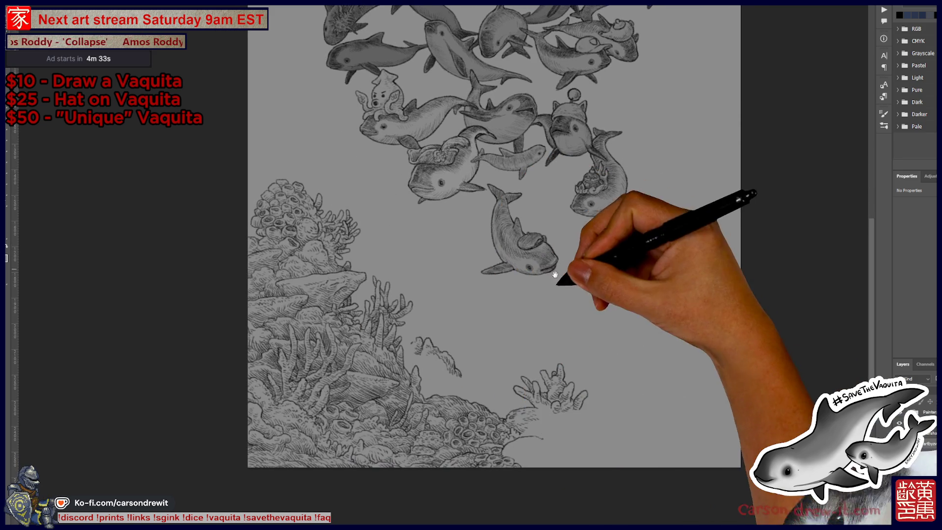
pyautogui.moveTo(555, 274); pyautogui.dragTo(543, 415)
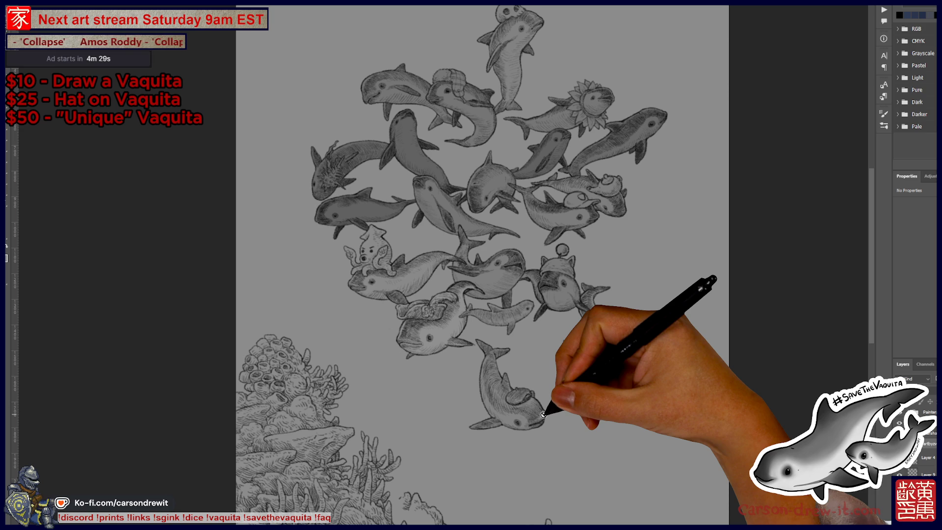
pyautogui.moveTo(616, 281)
pyautogui.mouseDown()
pyautogui.moveTo(616, 309)
pyautogui.moveTo(597, 306)
pyautogui.moveTo(598, 323)
pyautogui.moveTo(583, 325)
pyautogui.mouseUp()
pyautogui.scroll(1, 597, 296)
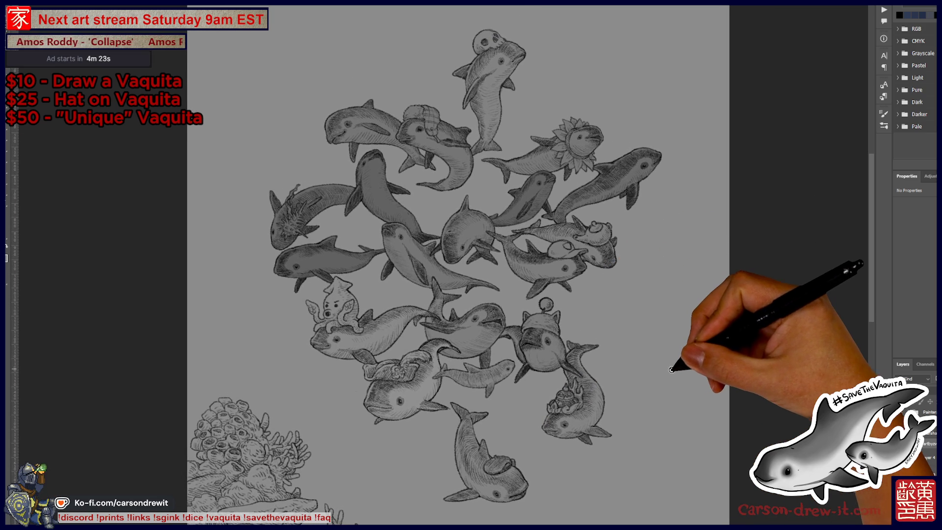
pyautogui.moveTo(671, 369); pyautogui.dragTo(664, 363)
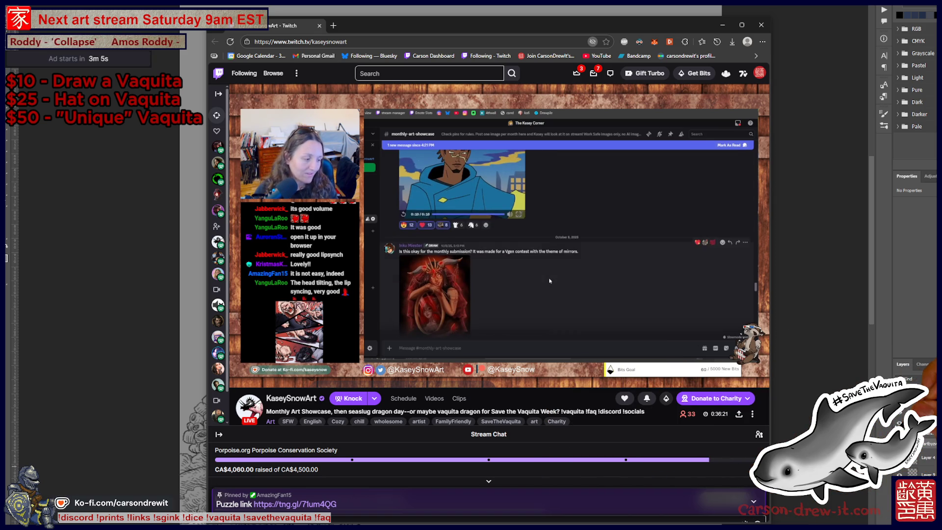
pyautogui.click(291, 42)
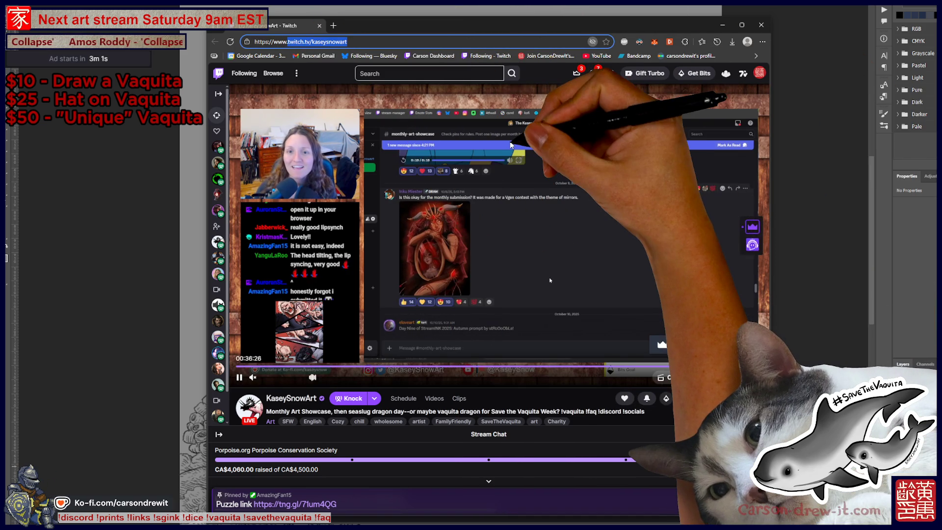
pyautogui.hotkey('alt', 'Tab')
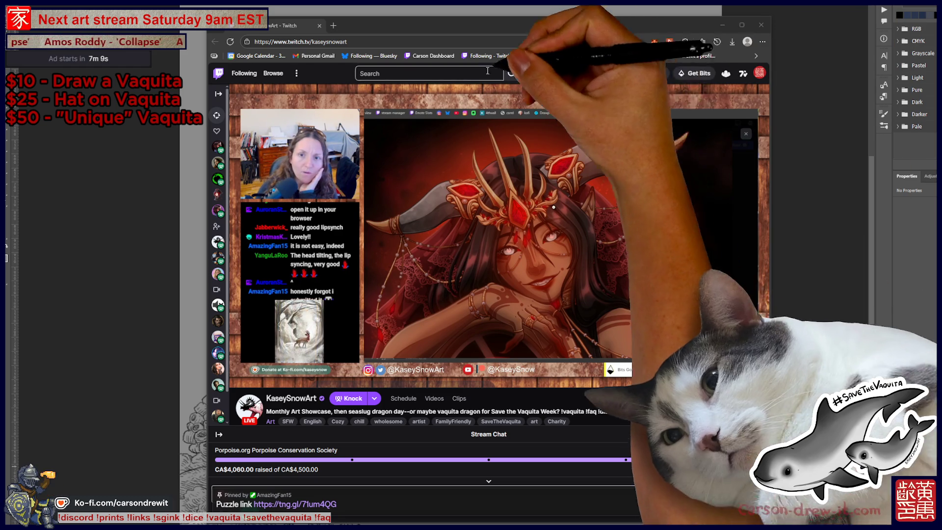
# Step: Select the stream's full web address in the browser's address bar
pyautogui.moveTo(288, 42)
pyautogui.mouseDown()
pyautogui.moveTo(544, 31)
pyautogui.moveTo(338, 23)
pyautogui.mouseUp()
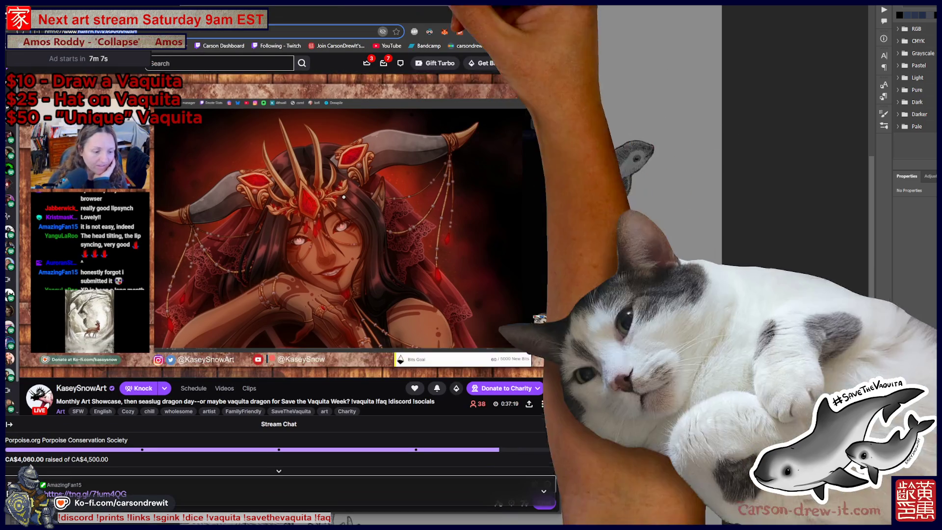